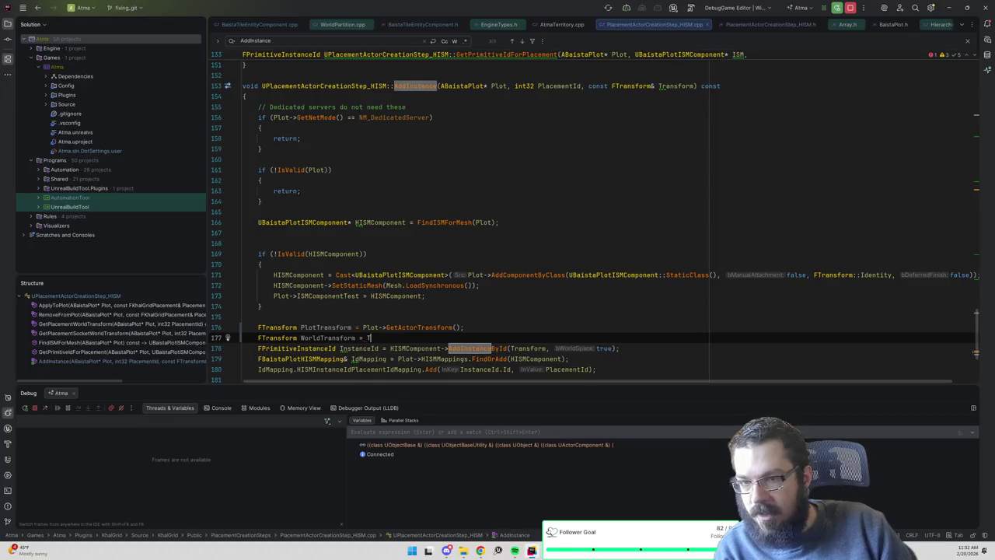
# Finish line 177 as 'Transform * PlotTransform;' and pass WorldTransform to AddInstanceById instead of Transform
pyautogui.write('ransform * P')
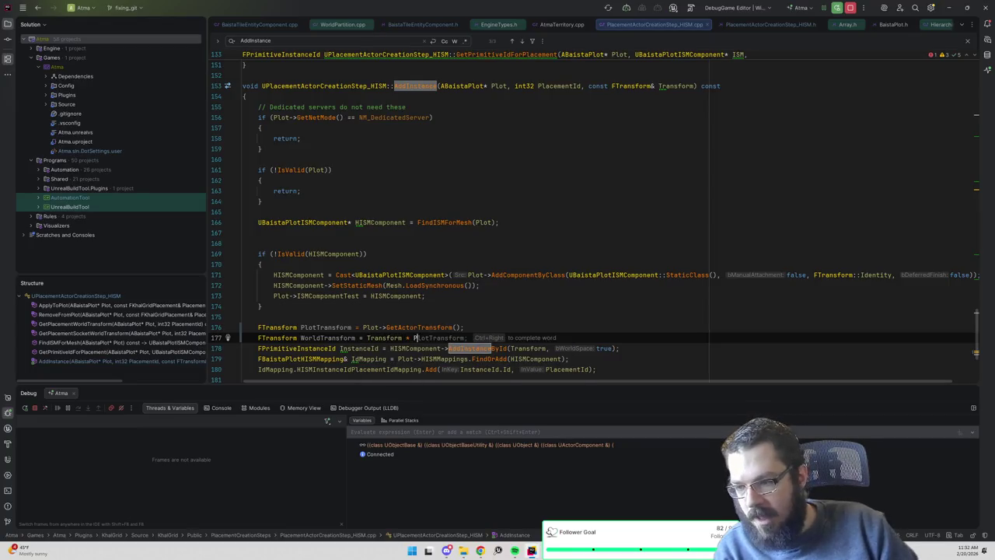
pyautogui.write('lotTransform;')
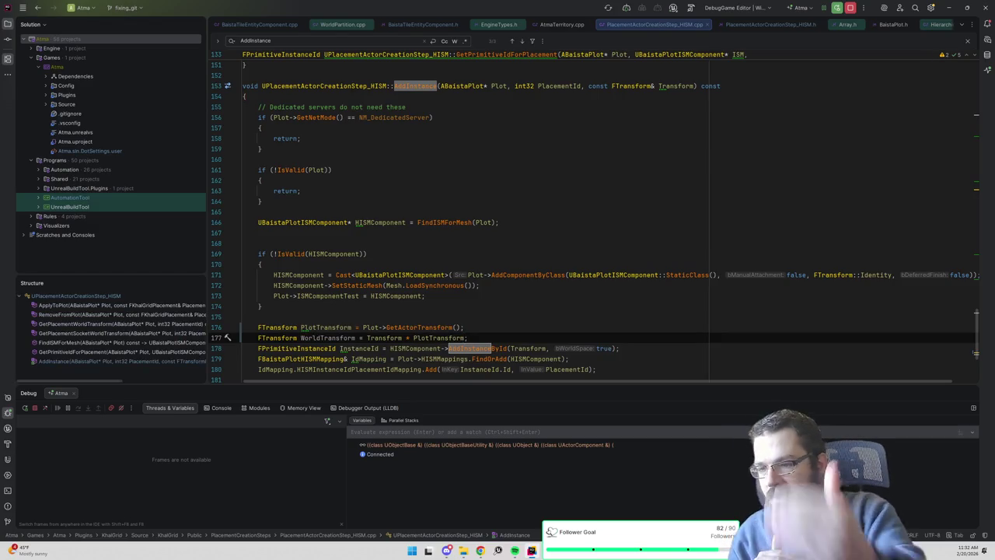
pyautogui.press('Return')
pyautogui.click(328, 337)
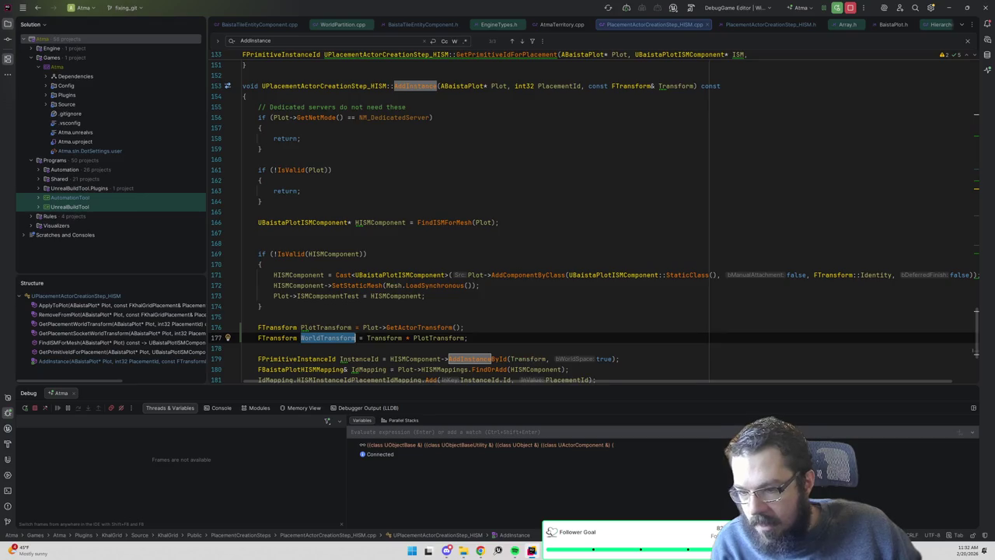
pyautogui.hotkey('ctrl', 'c')
pyautogui.doubleClick(528, 358)
pyautogui.hotkey('ctrl', 'v')
# Live-compile the AddInstance change with Ctrl+Alt+F11, then deactivate the town zone to clear its terrain
pyautogui.hotkey('alt', 'Tab')
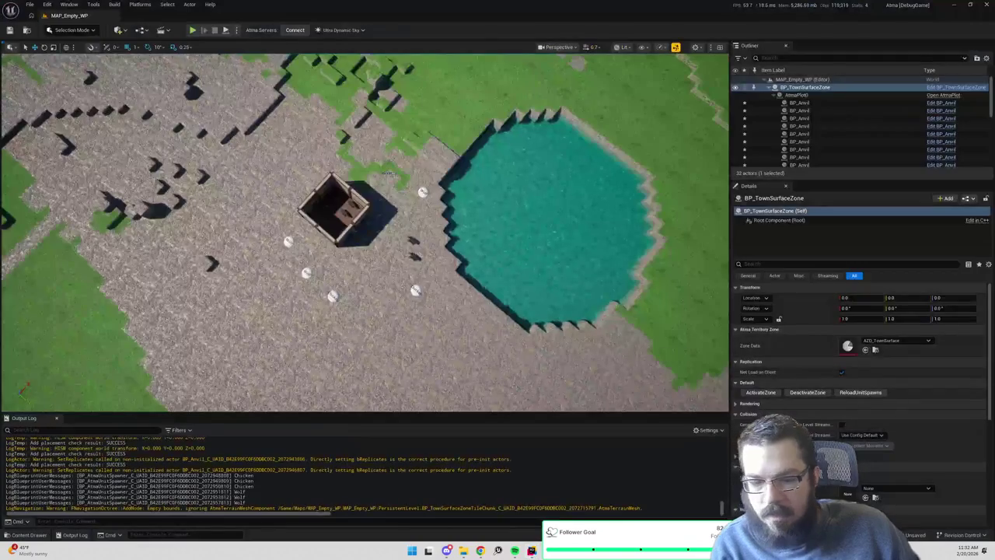
pyautogui.hotkey('ctrl', 'alt', 'F11')
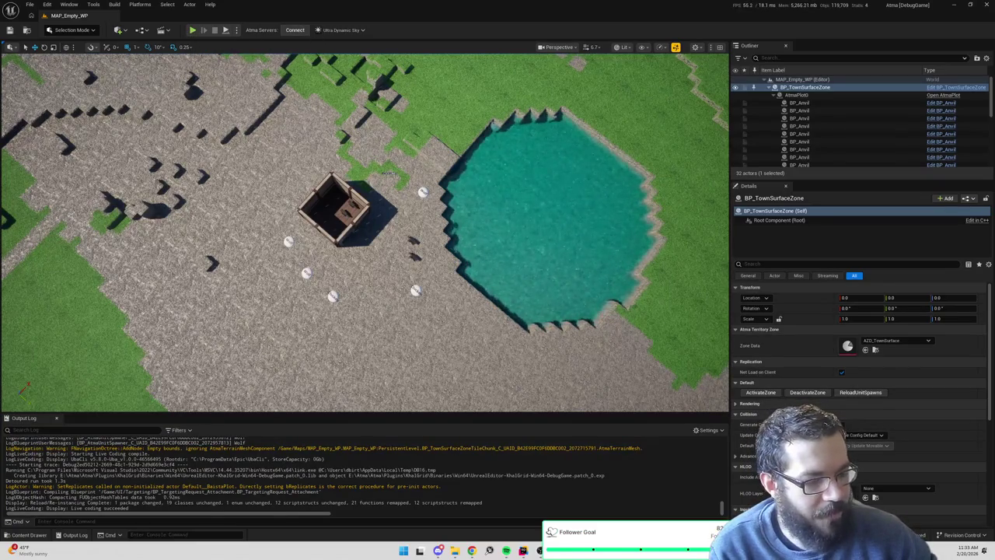
pyautogui.click(808, 392)
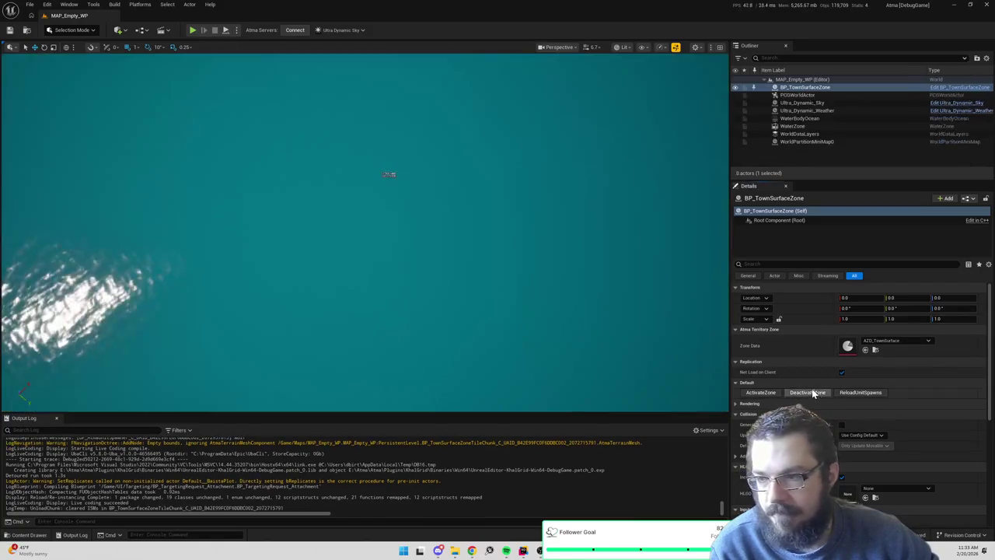
# Start a play session and eject with F8 to fly around the town's plot instances
pyautogui.click(192, 30)
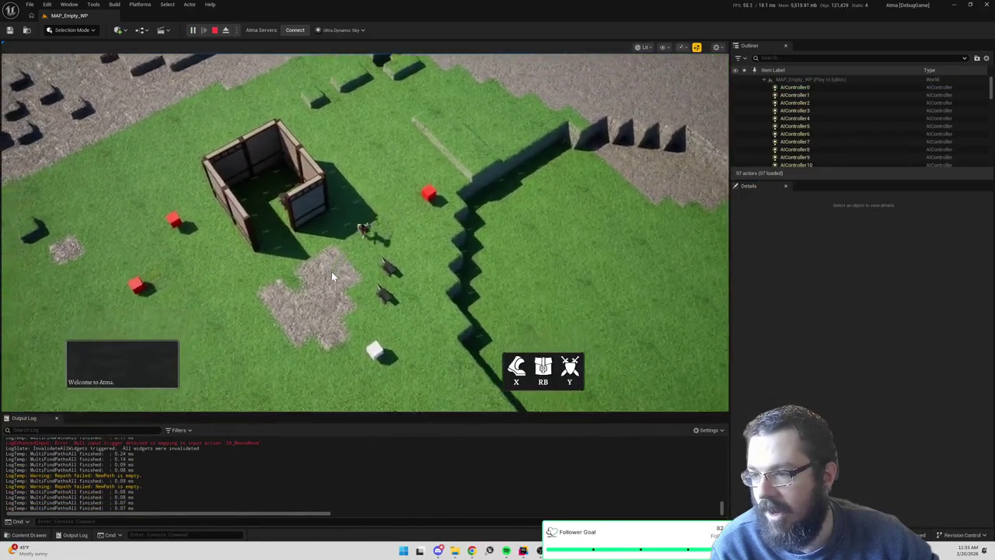
pyautogui.press('F8')
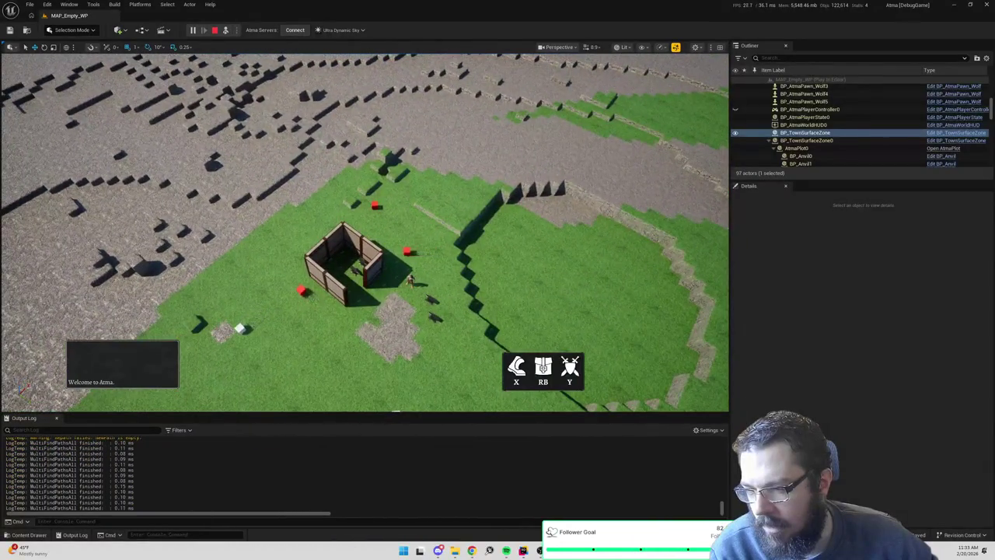
pyautogui.scroll(-10, 32, 260)
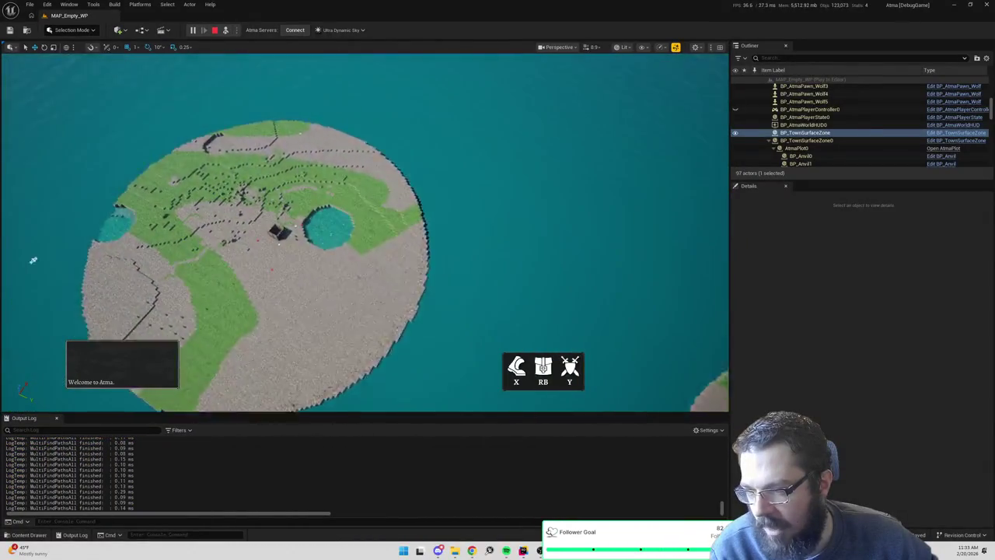
pyautogui.scroll(10, 32, 260)
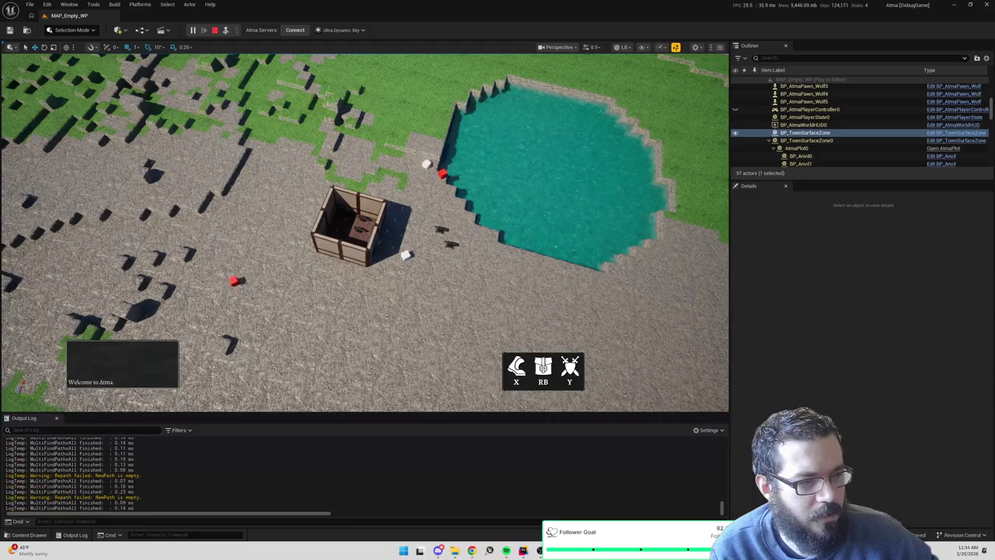
# Review the AddInstance function code in Rider, then return to the running Unreal Editor
pyautogui.hotkey('alt', 'Tab')
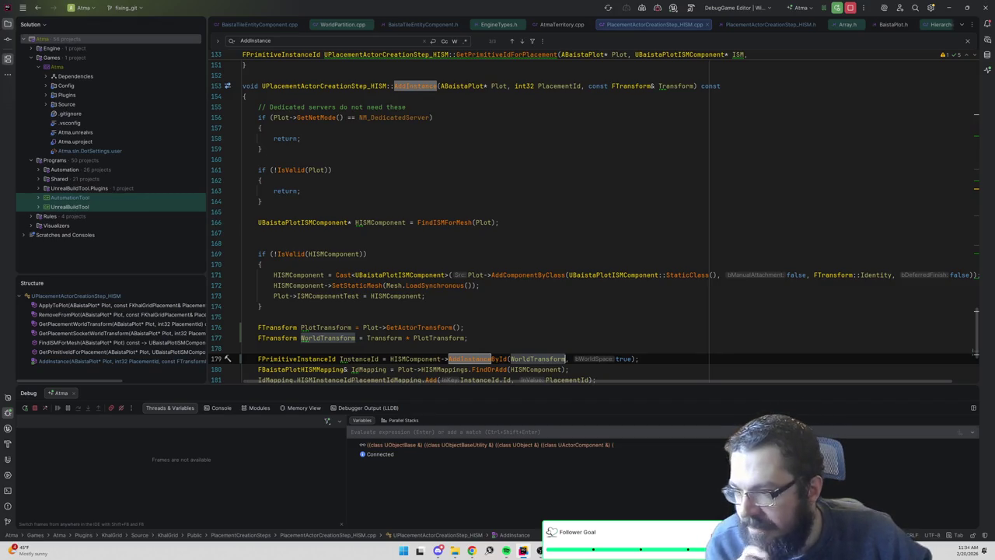
pyautogui.click(243, 233)
pyautogui.scroll(-4, 242, 232)
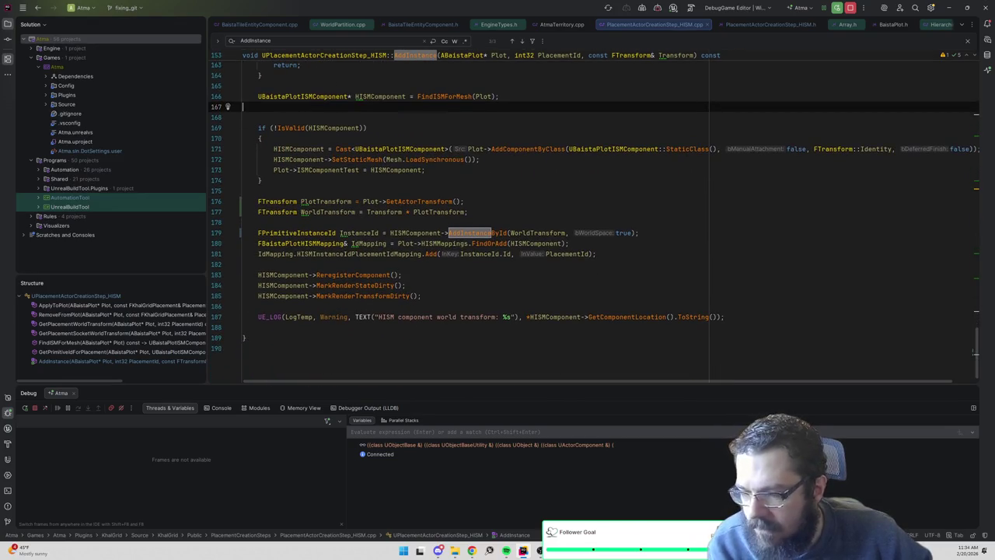
pyautogui.hotkey('alt', 'Tab')
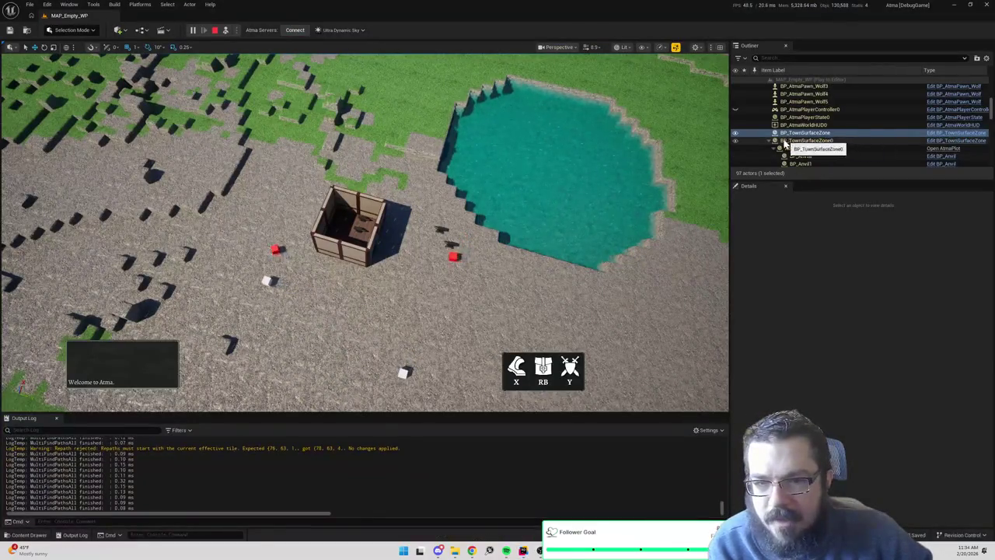
# Select BP_TownSurfaceZone1 (Y 20597.0) in the Outliner and zoom out to see its whole island
pyautogui.click(801, 148)
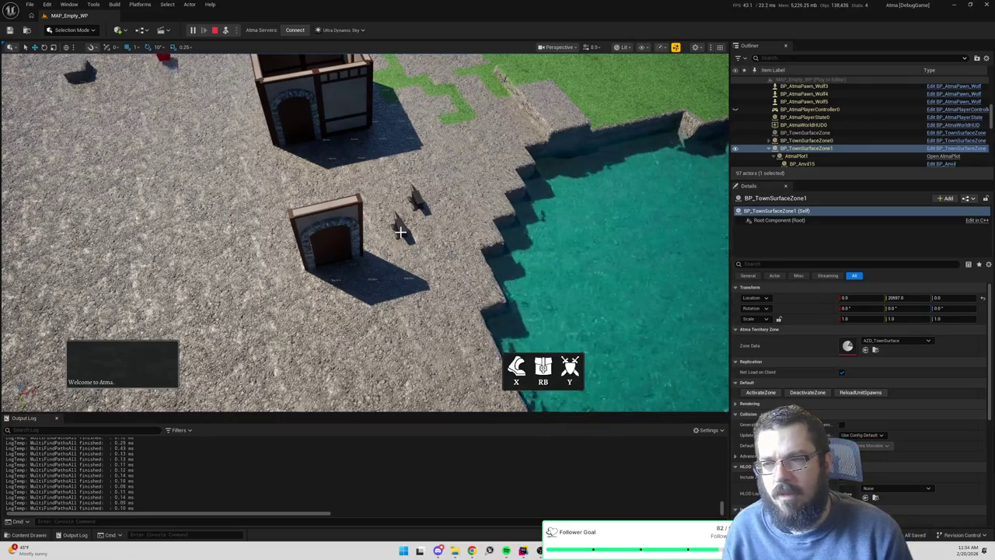
pyautogui.scroll(-10, 400, 231)
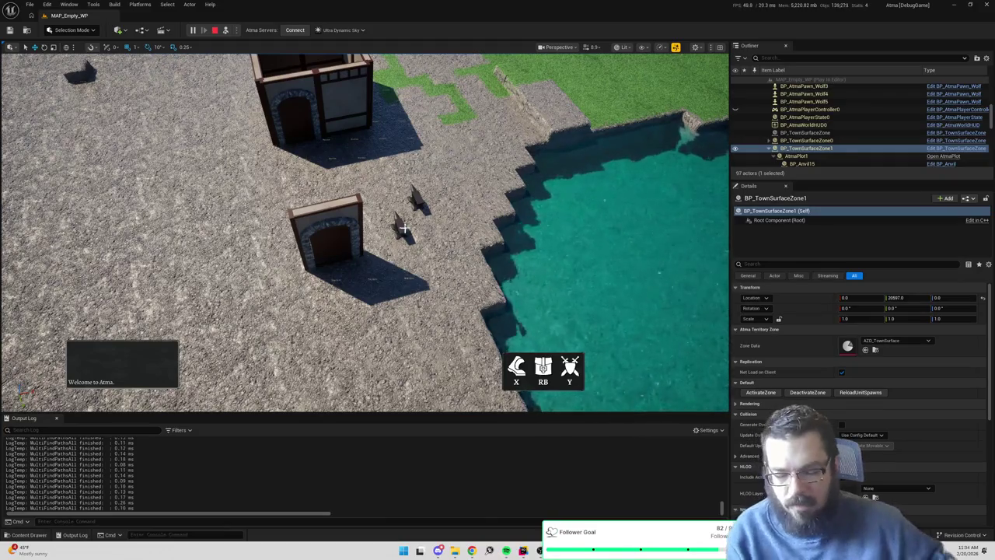
pyautogui.scroll(10, 365, 231)
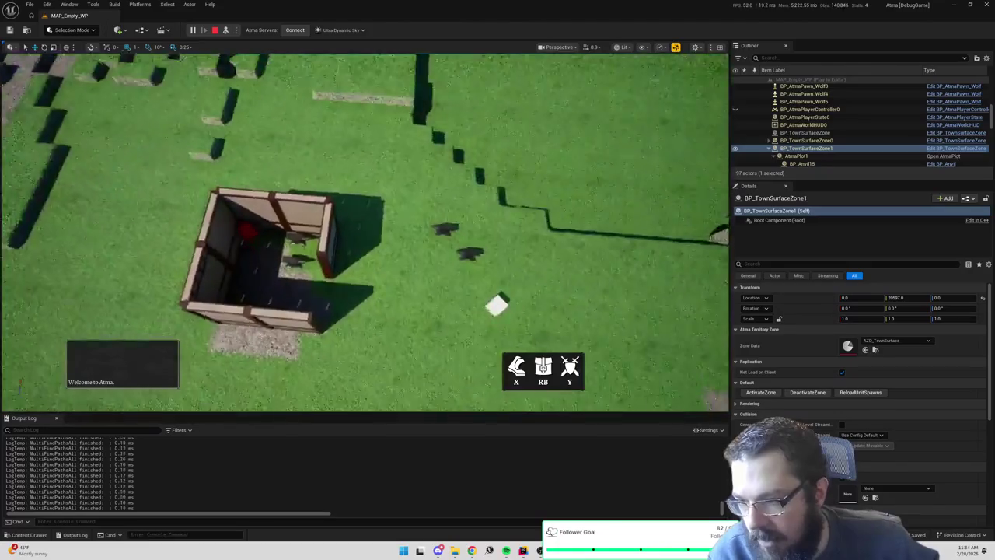
pyautogui.scroll(-10, 364, 231)
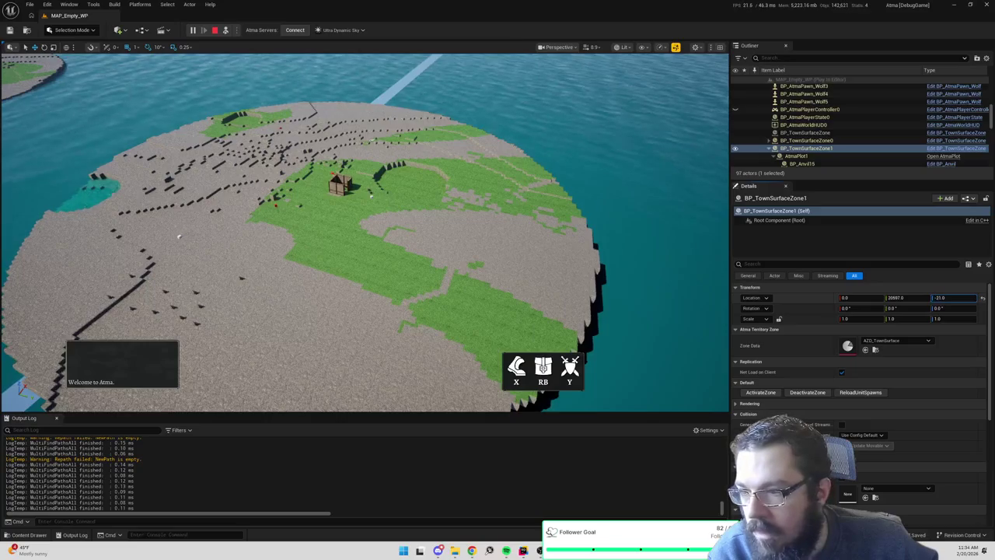
# Drag BP_TownSurfaceZone1's Location Z down to -735.0 and inspect the island now at sea level
pyautogui.moveTo(954, 298)
pyautogui.mouseDown()
pyautogui.moveTo(901, 298)
pyautogui.moveTo(949, 297)
pyautogui.mouseUp()
pyautogui.scroll(5, 363, 232)
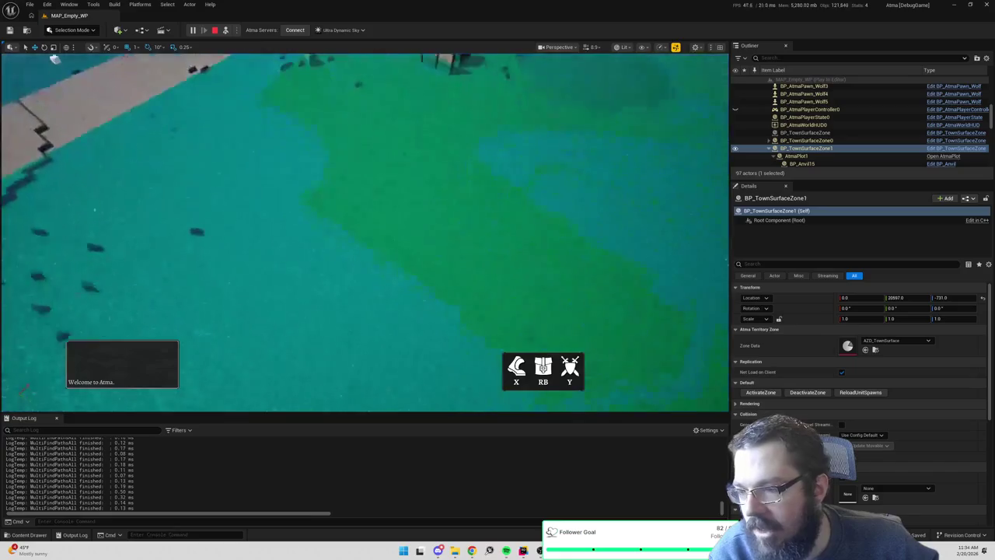
pyautogui.scroll(-5, 363, 232)
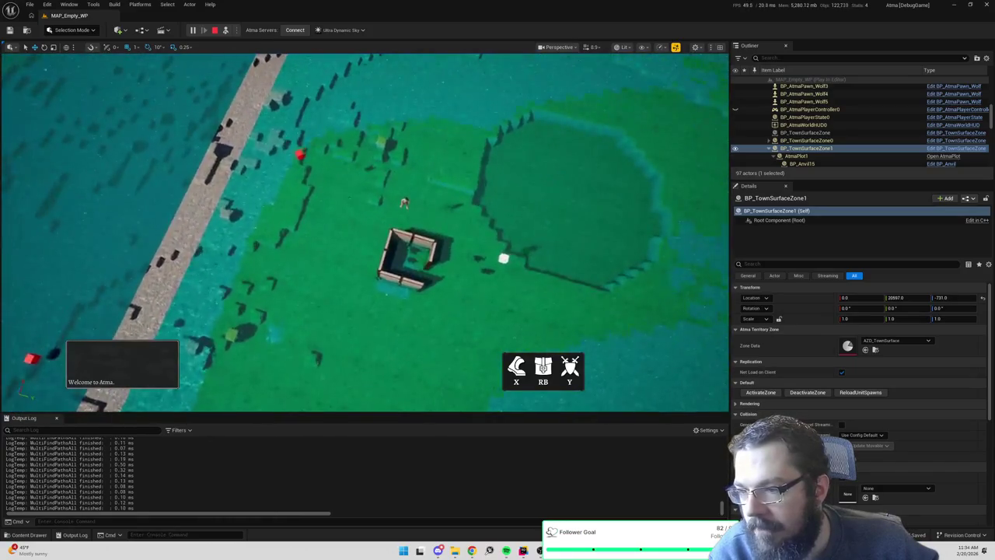
pyautogui.scroll(5, 364, 232)
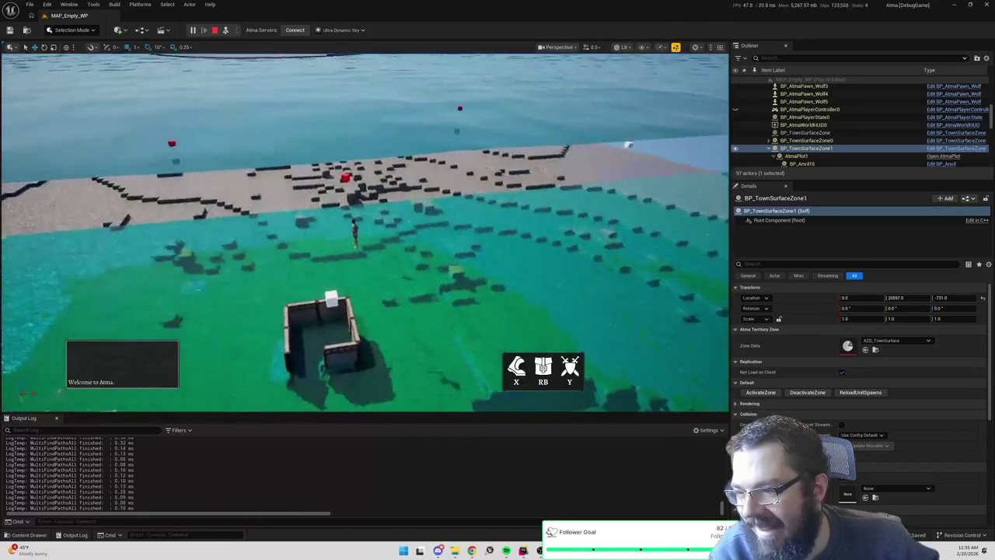
pyautogui.scroll(-5, 364, 231)
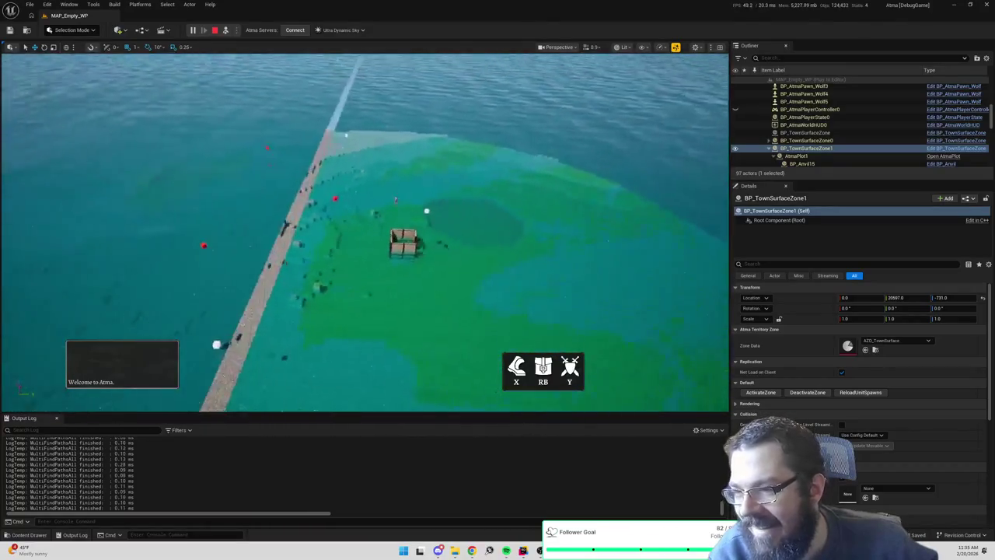
pyautogui.scroll(3, 570, 220)
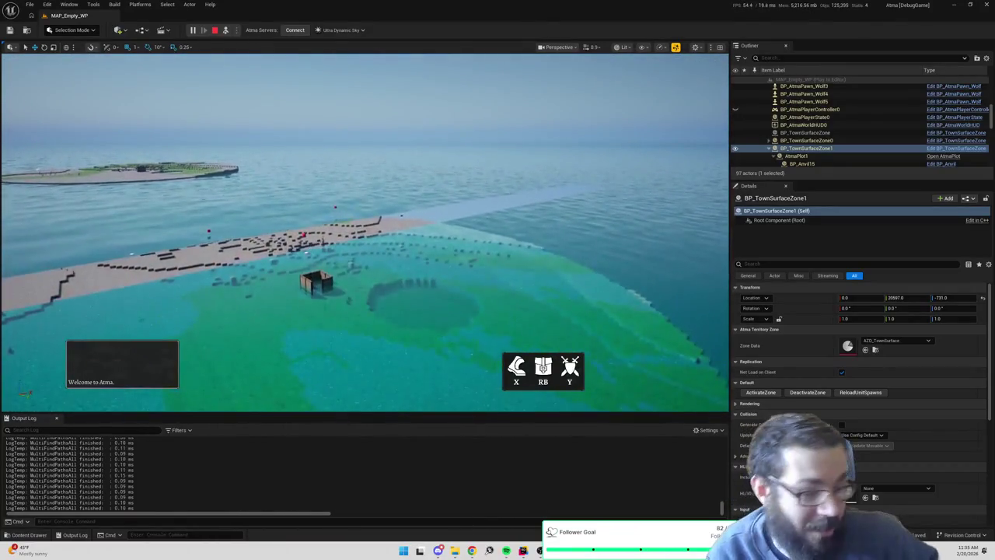
pyautogui.scroll(-5, 574, 207)
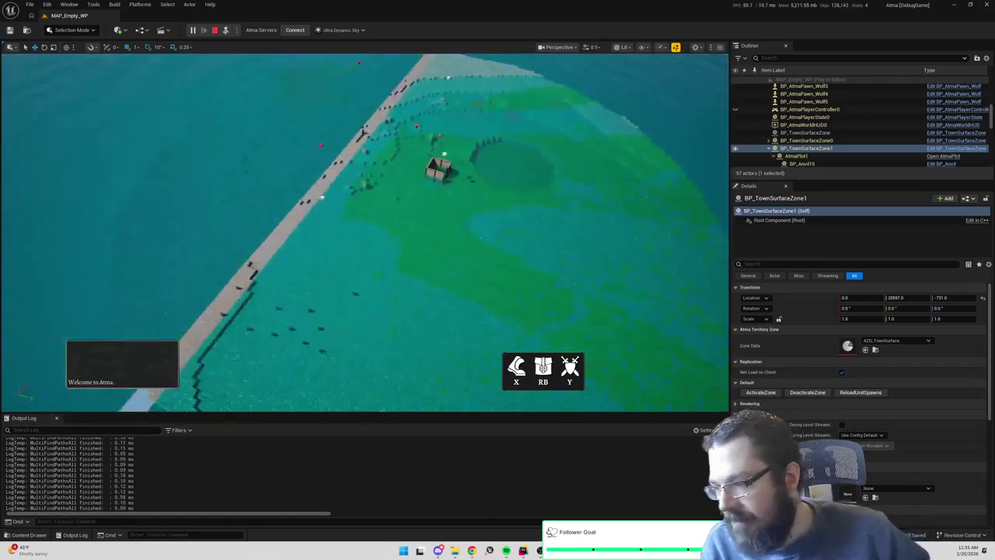
# Stop the play session and reactivate the town zone so its island respawns
pyautogui.click(214, 30)
pyautogui.scroll(-5, 365, 231)
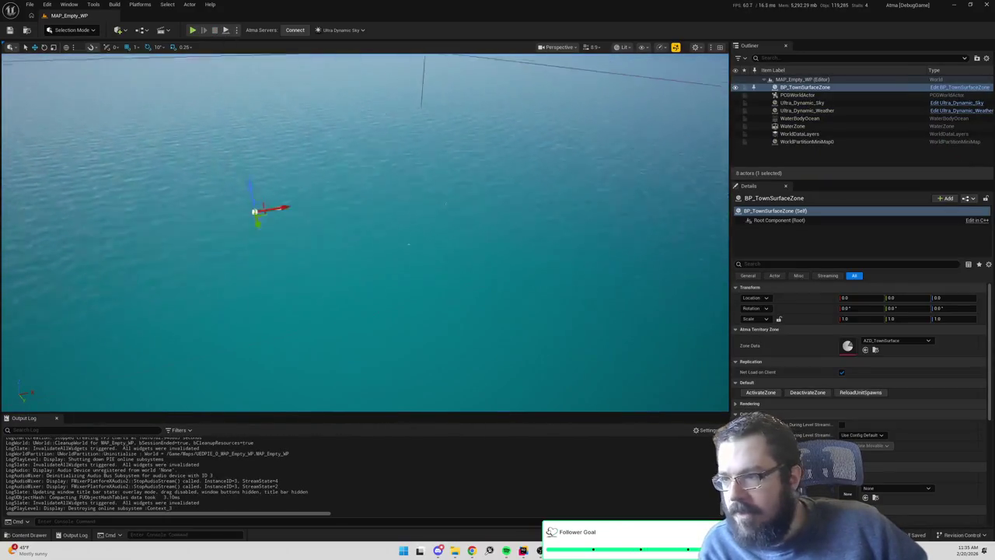
pyautogui.moveTo(712, 297); pyautogui.dragTo(712, 296)
pyautogui.click(762, 392)
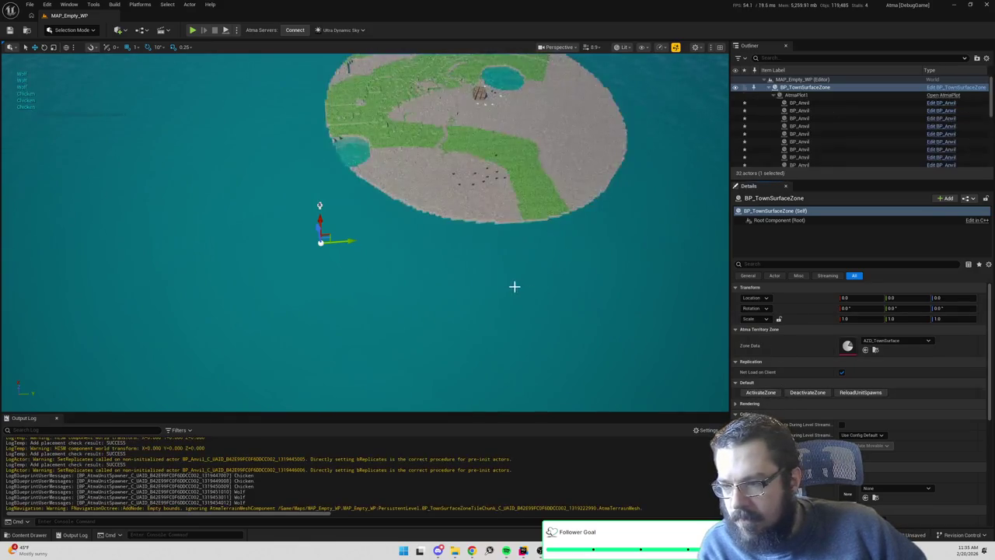
pyautogui.moveTo(513, 284); pyautogui.dragTo(513, 284)
pyautogui.scroll(10, 385, 318)
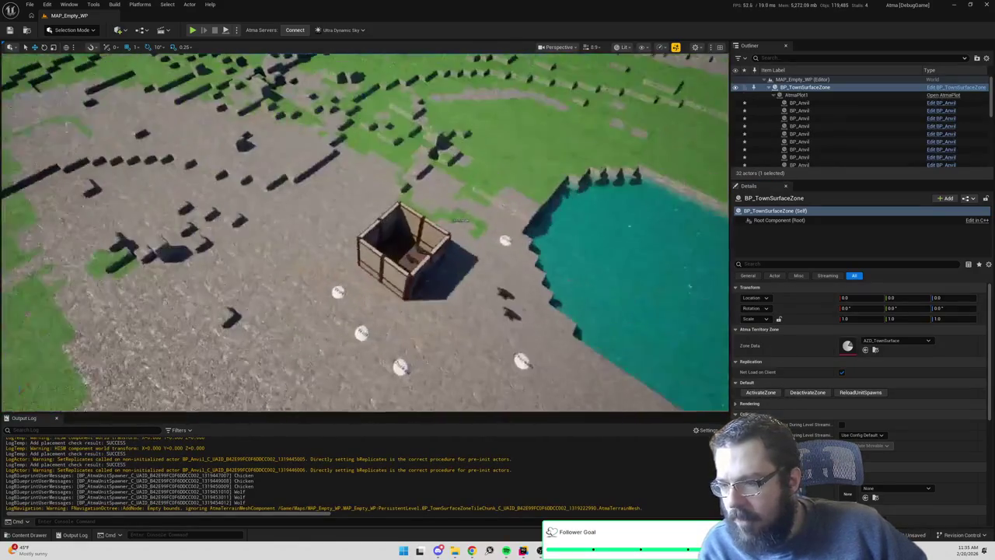
# Open KPA_Door, BP_Anvil and KPA_Anvil from the content browser, then deactivate the town surface zone
pyautogui.hotkey('ctrl', 'space')
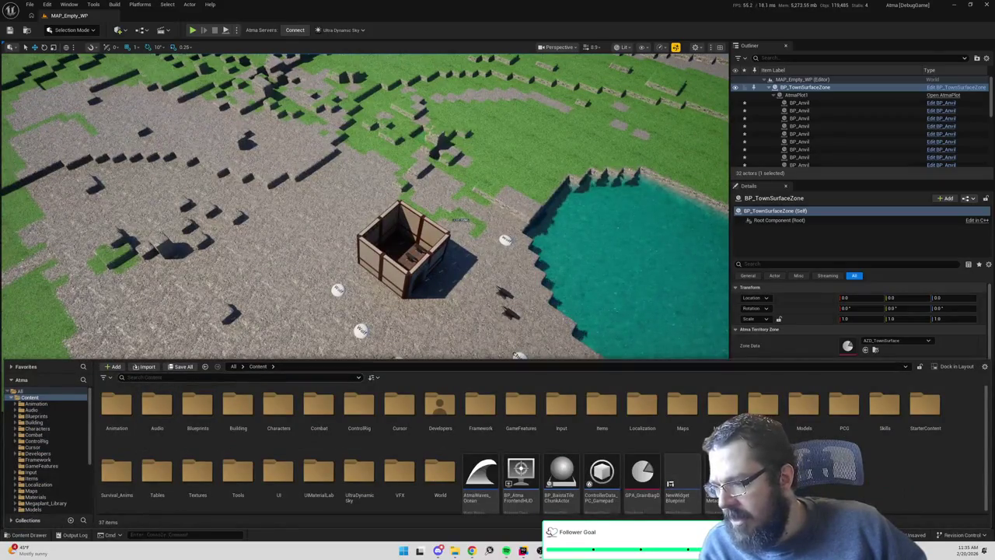
pyautogui.write('door')
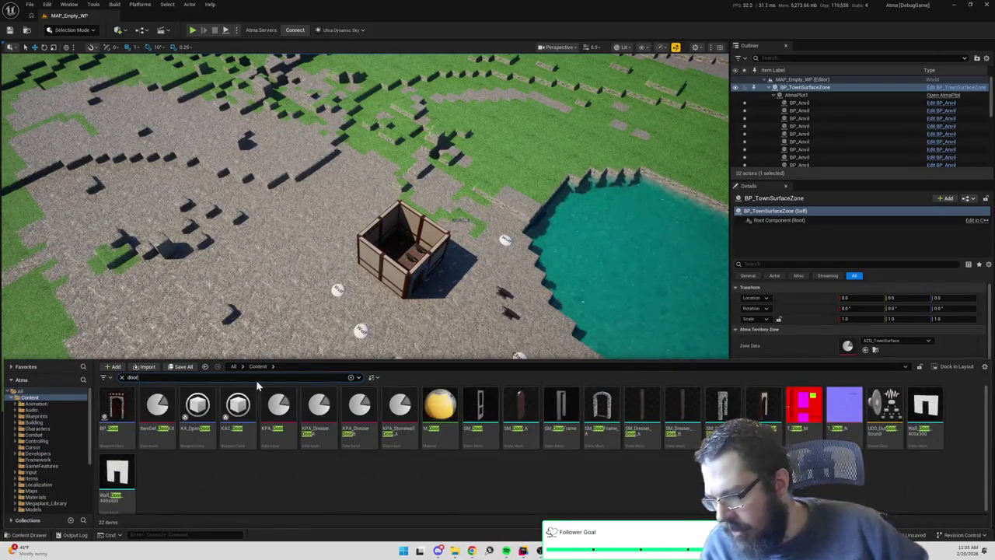
pyautogui.doubleClick(279, 416)
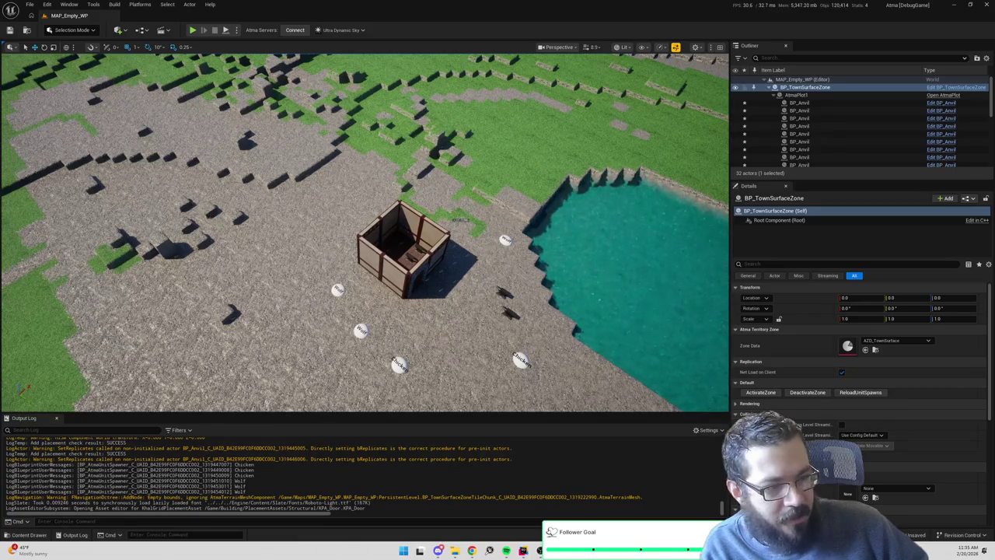
pyautogui.hotkey('ctrl', 'space')
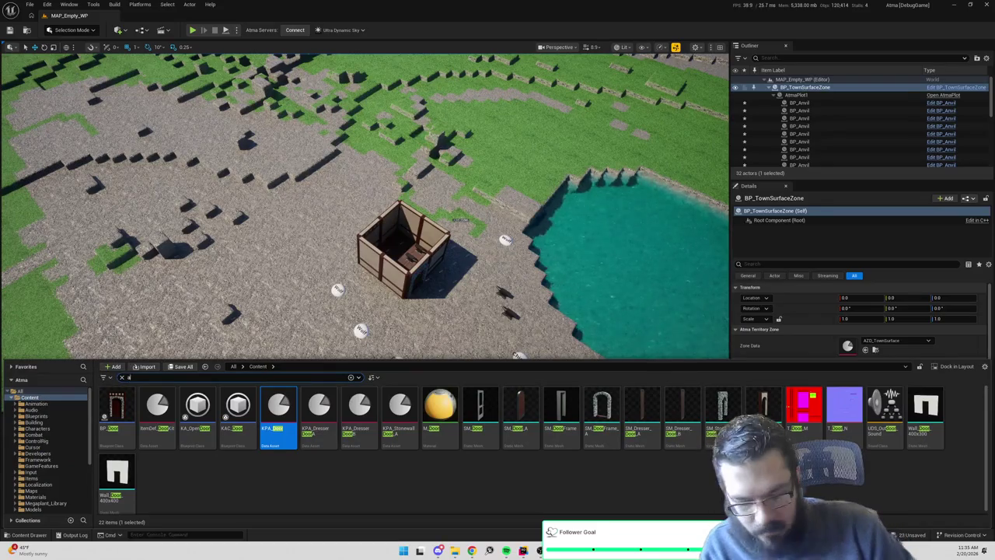
pyautogui.doubleClick(117, 412)
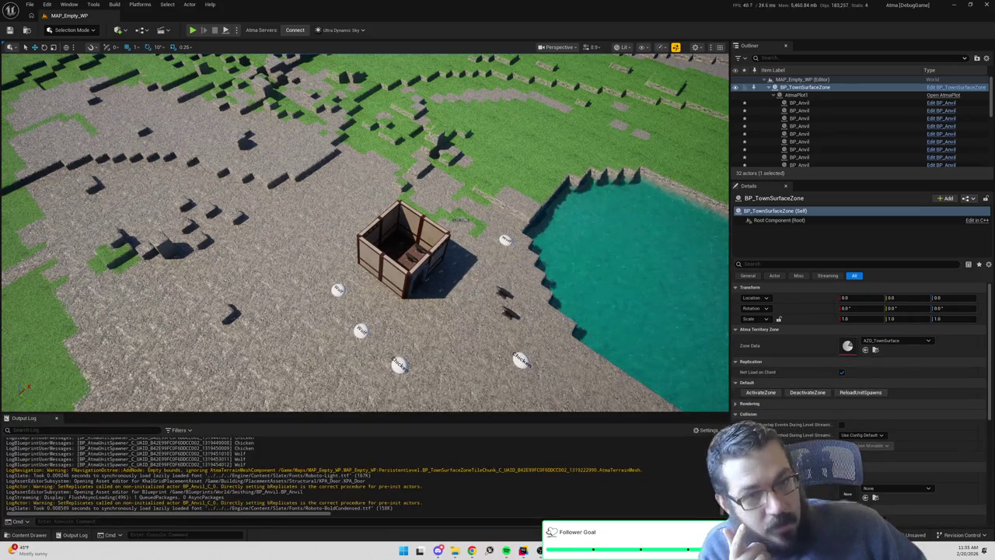
pyautogui.hotkey('ctrl', 'space')
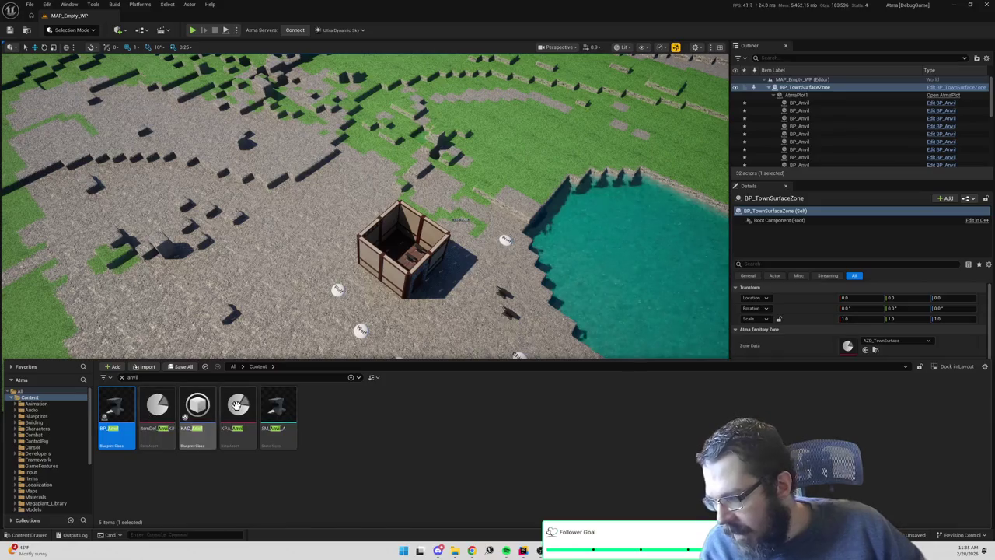
pyautogui.doubleClick(238, 408)
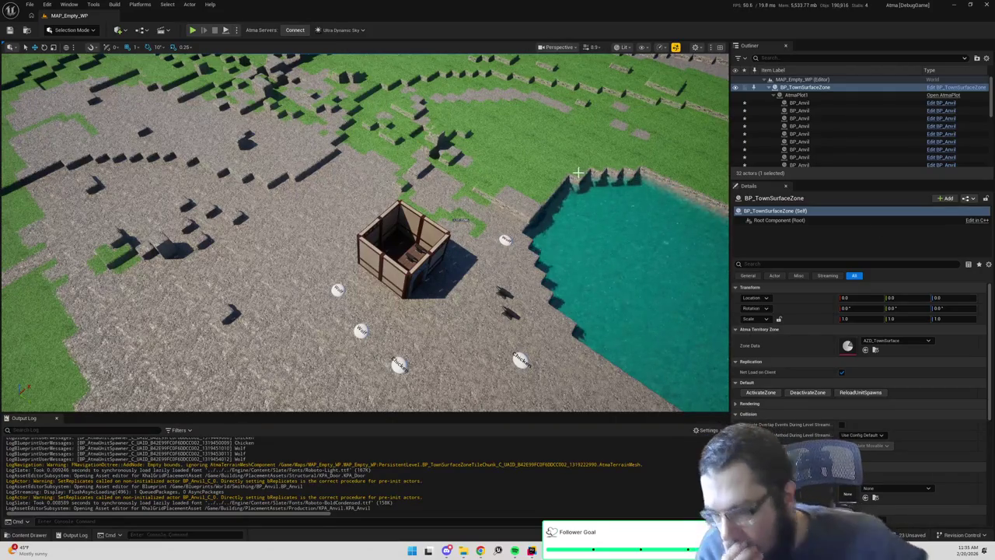
pyautogui.click(816, 394)
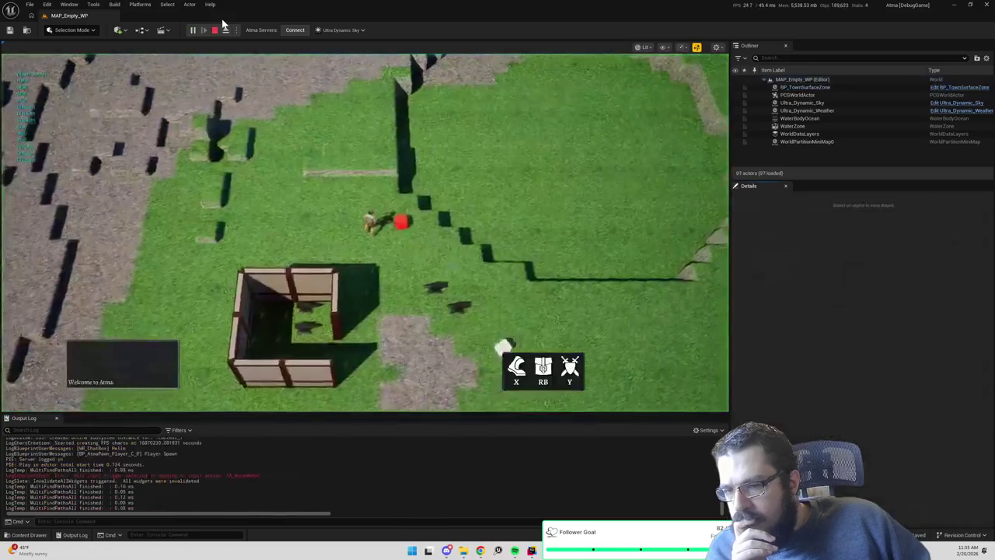
# Eject from the running game with F8 and select the door in the first town zone
pyautogui.click(362, 161)
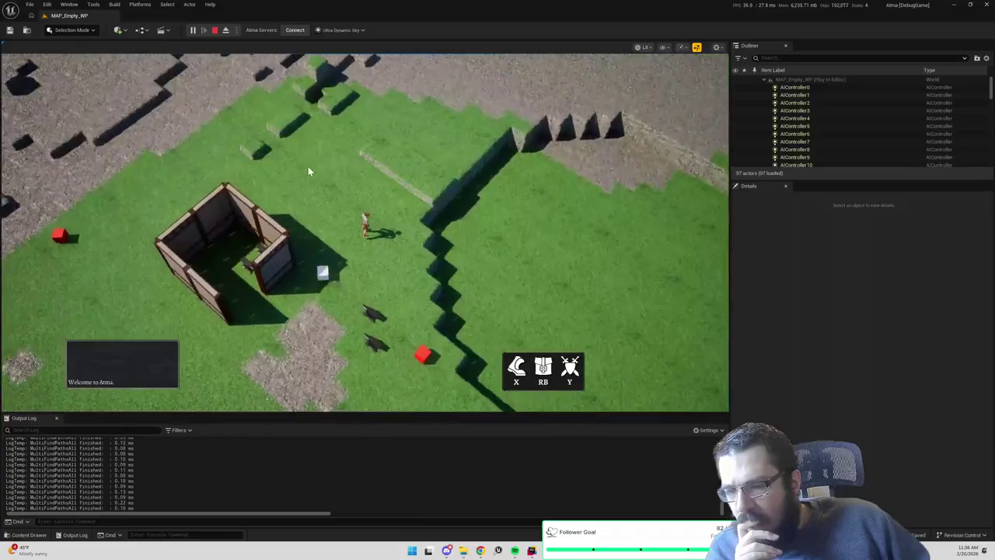
pyautogui.press('F8')
pyautogui.click(310, 165)
pyautogui.scroll(-10, 601, 174)
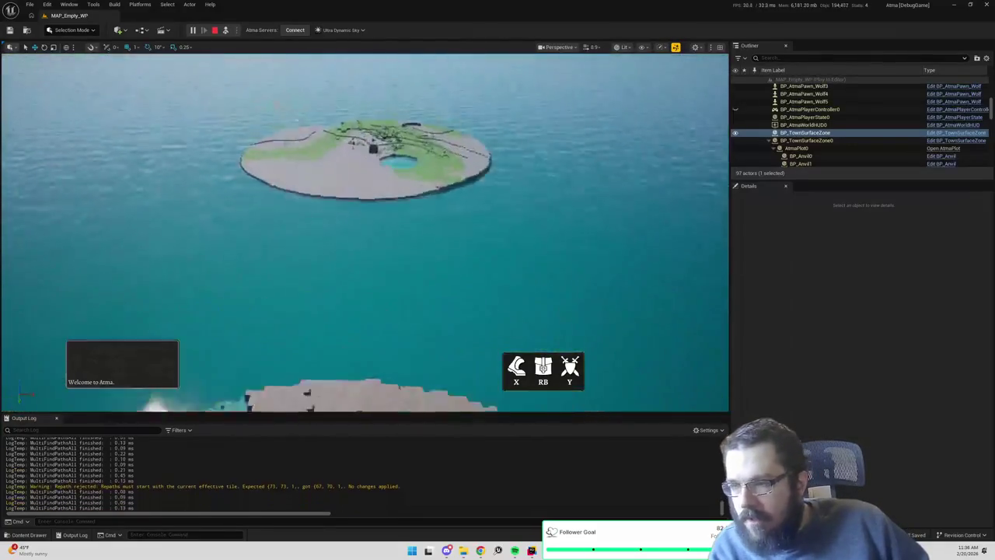
pyautogui.scroll(8, 202, 153)
pyautogui.scroll(5, 202, 153)
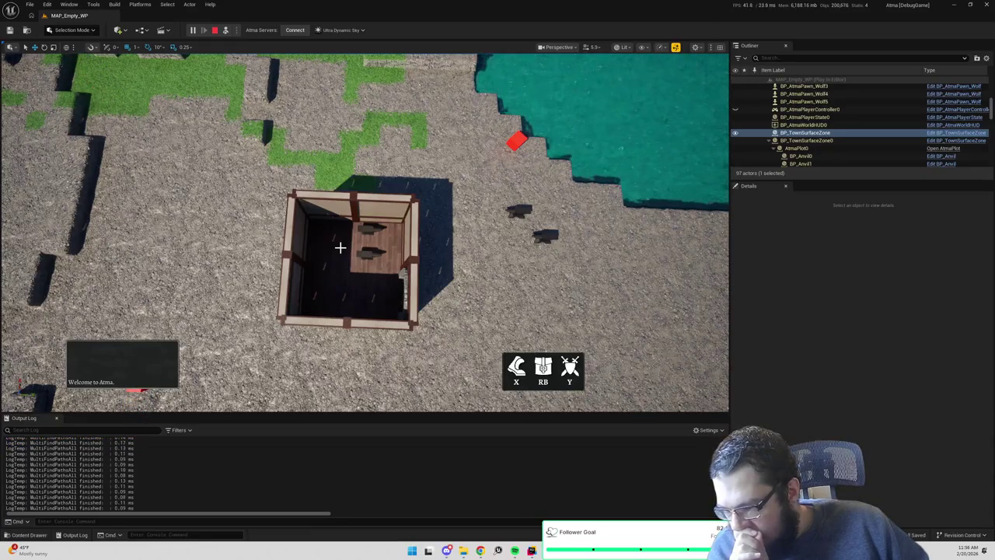
pyautogui.click(409, 272)
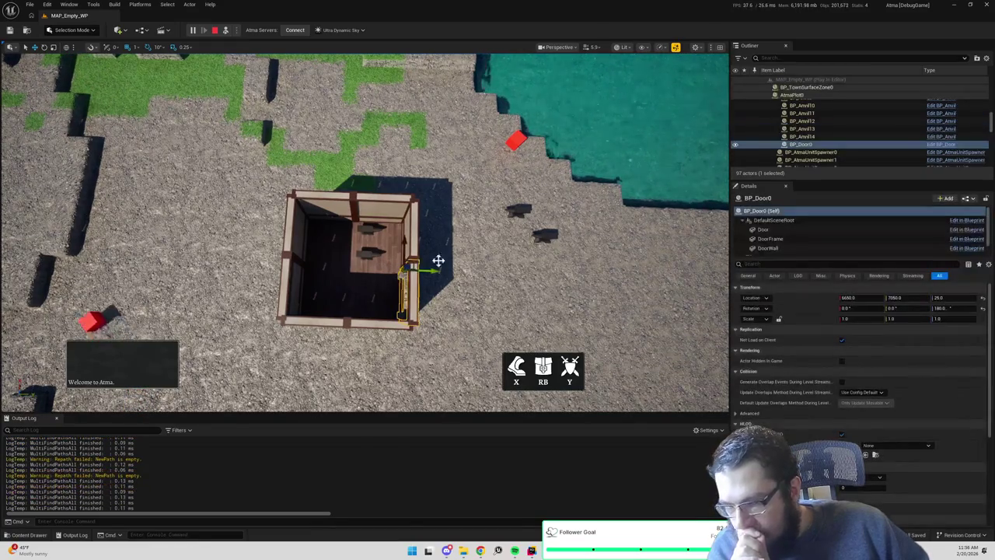
# Filter the Outliner by 'door', focus the view on BP_Door1, then stop the play session
pyautogui.click(834, 58)
pyautogui.write('d')
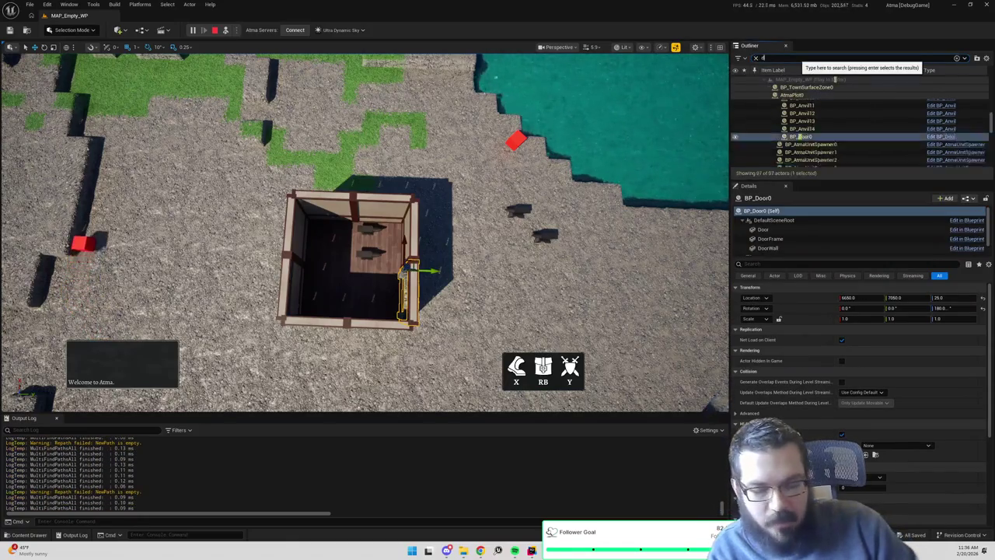
pyautogui.write('oor')
pyautogui.click(795, 128)
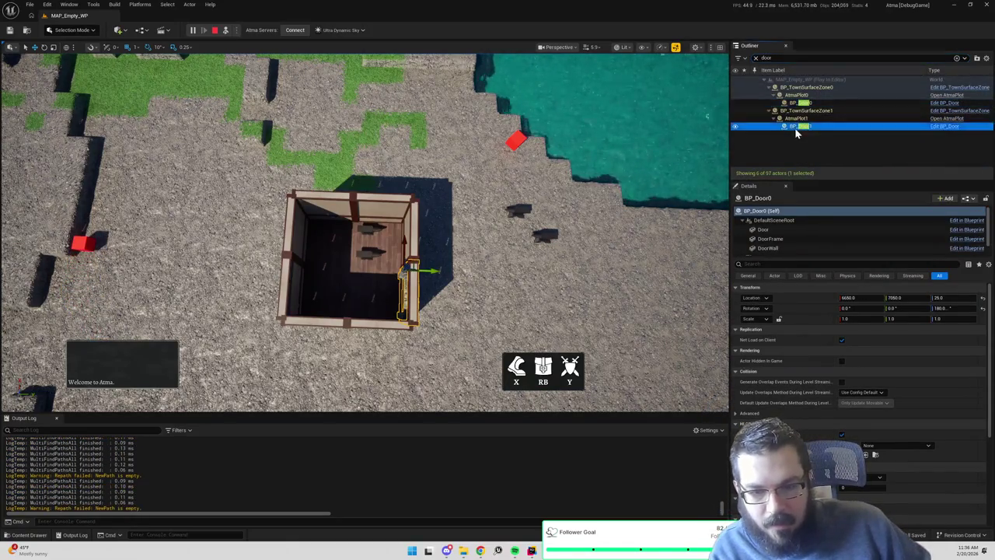
pyautogui.press('f')
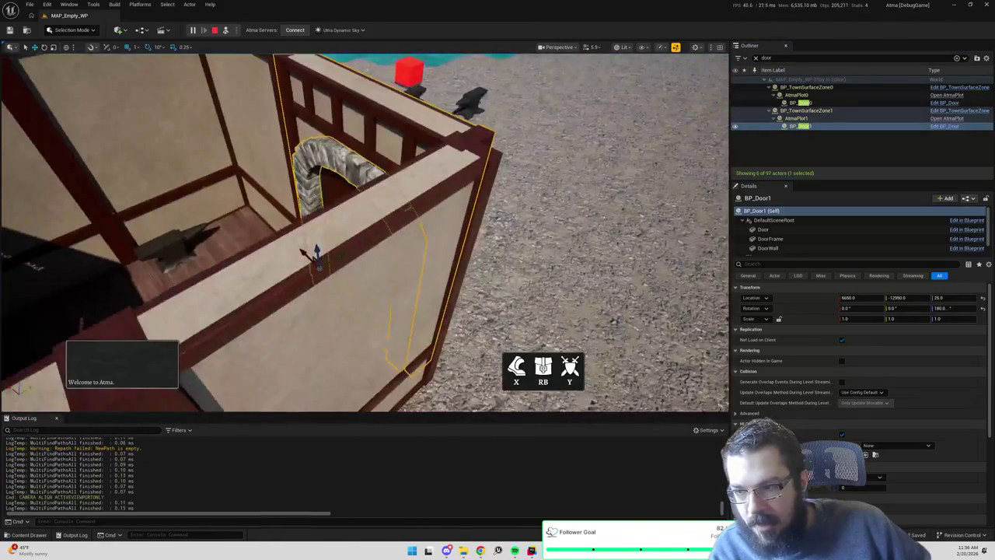
pyautogui.scroll(-5, 557, 200)
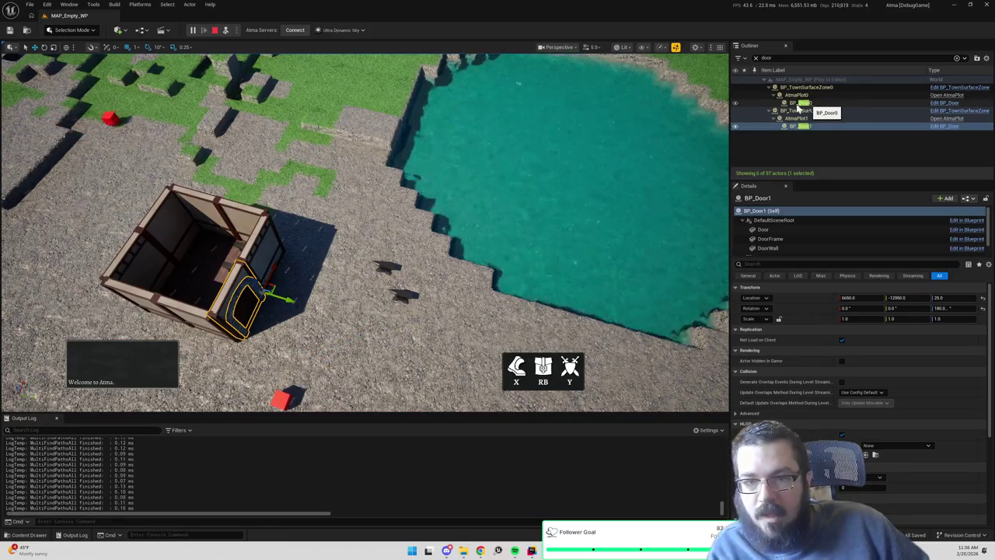
pyautogui.click(215, 30)
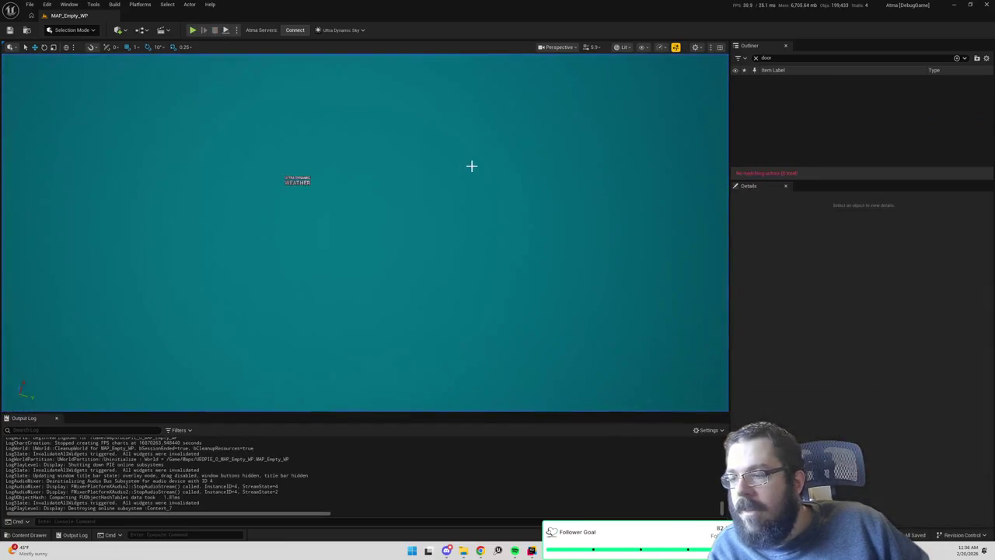
# Search the project files for 'creationstep_' and open PlacementActorCreationStep_SpawnActor.cpp
pyautogui.hotkey('alt', 'Tab')
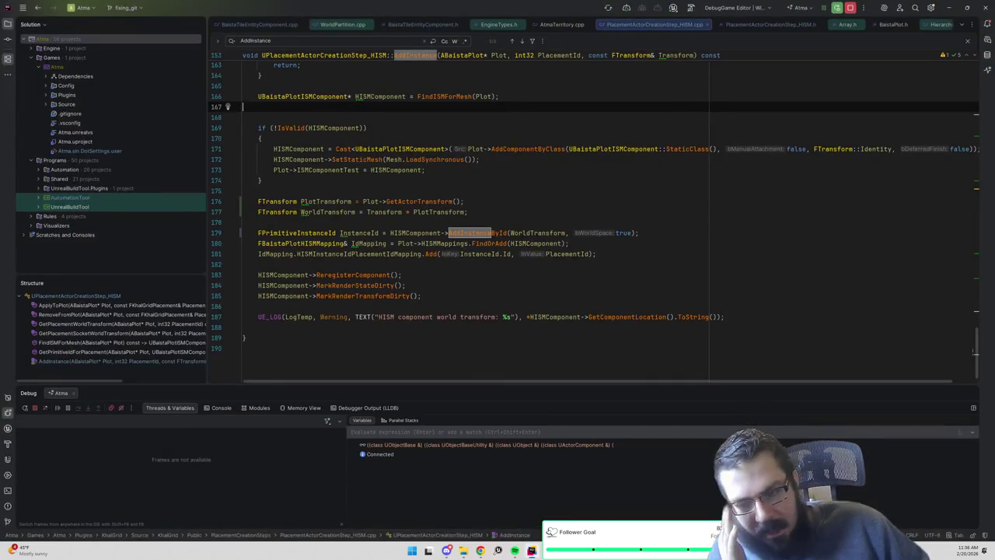
pyautogui.click(468, 212)
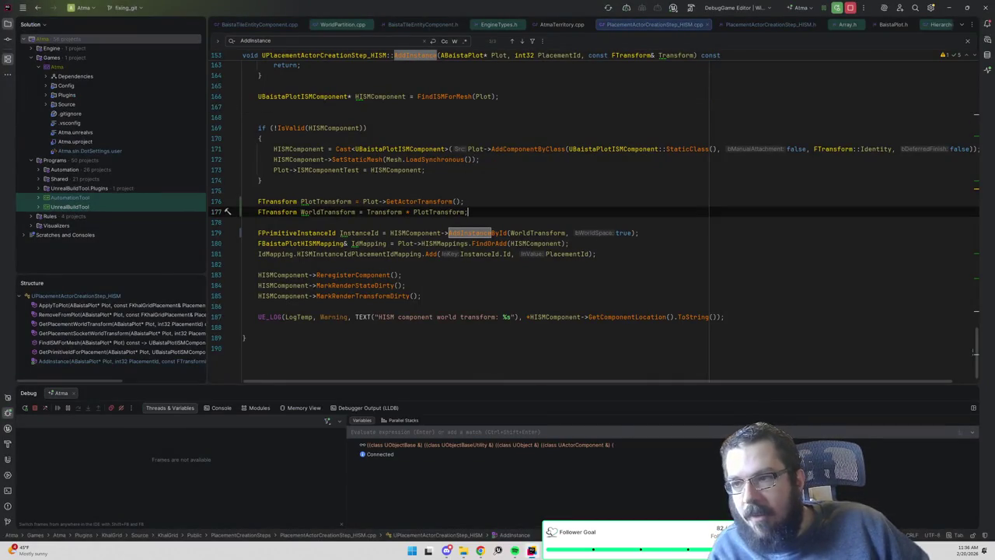
pyautogui.hotkey('ctrl', 'shift', 'n')
pyautogui.write('_creation')
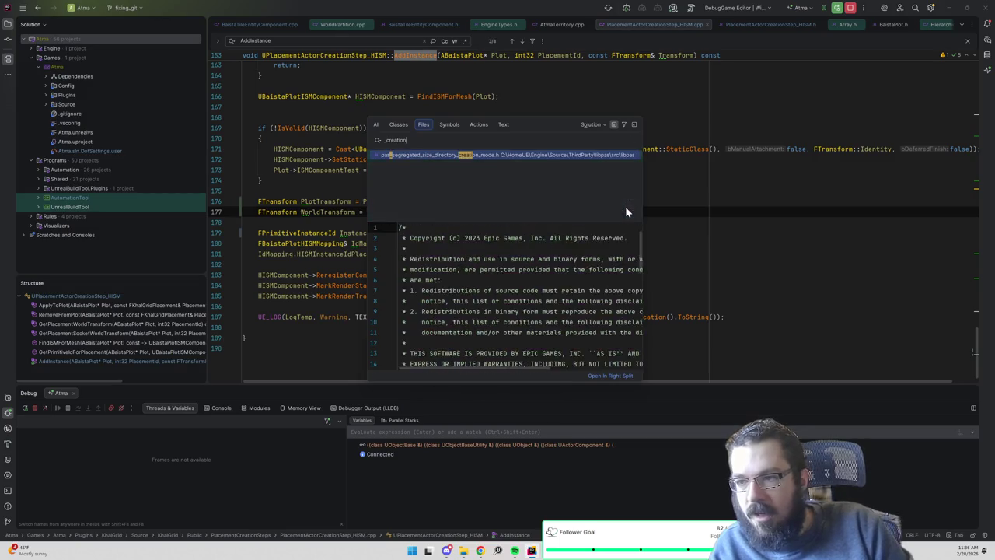
pyautogui.press('BackSpace')
pyautogui.press('BackSpace')
pyautogui.press('BackSpace')
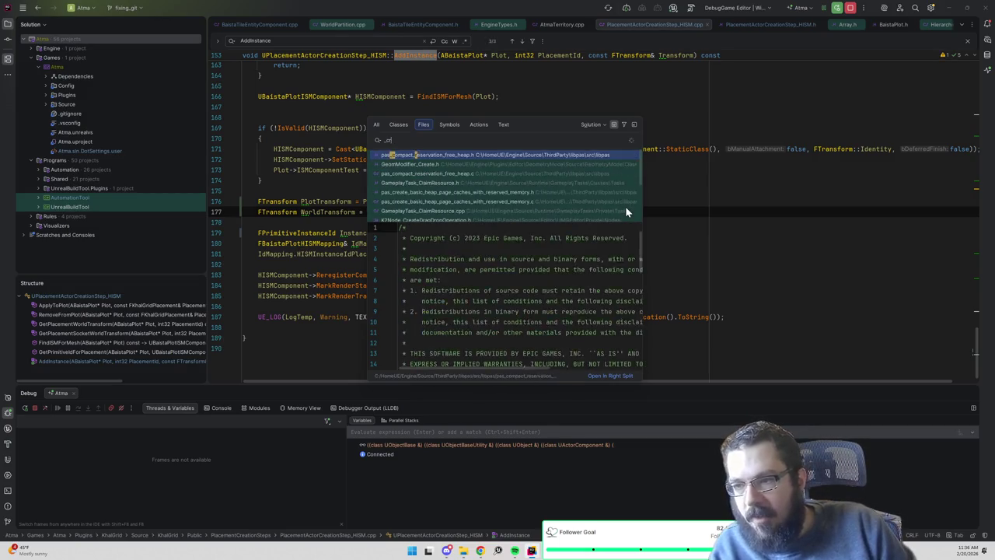
pyautogui.write('creationstep_')
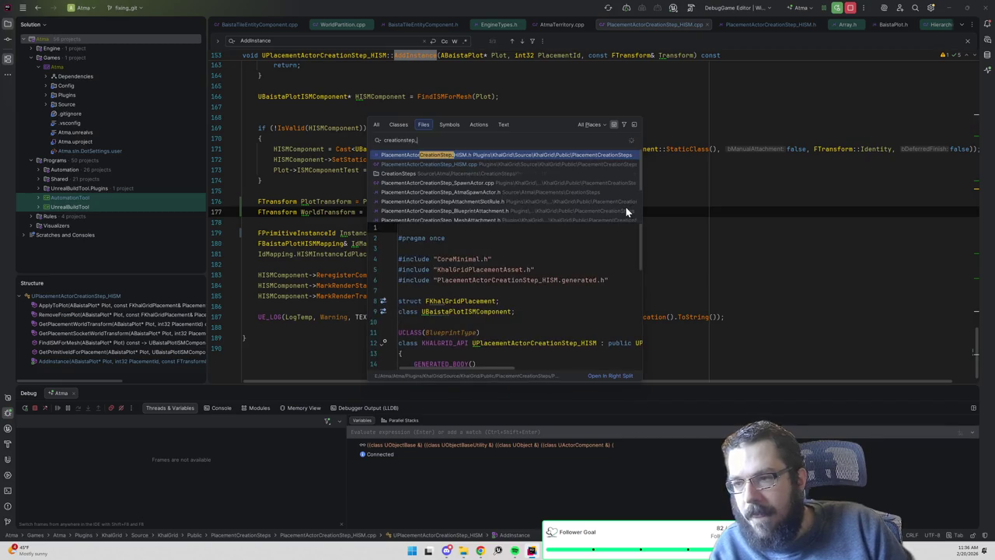
pyautogui.press('Down')
pyautogui.press('Down')
pyautogui.press('Return')
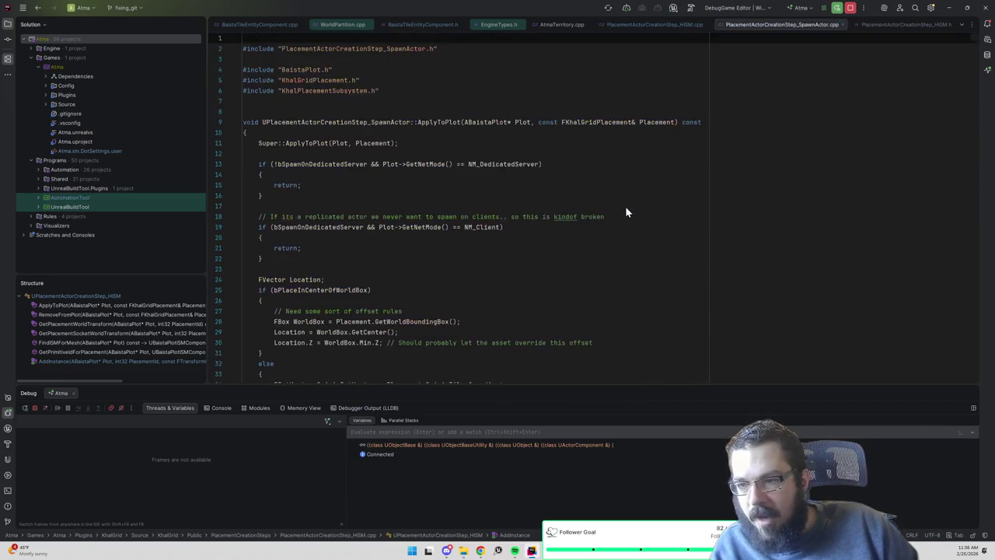
# Review ApplyToPlot, where a Transform from placement rotation and location is passed to SpawnActor
pyautogui.scroll(-1, 625, 206)
pyautogui.scroll(-6, 466, 210)
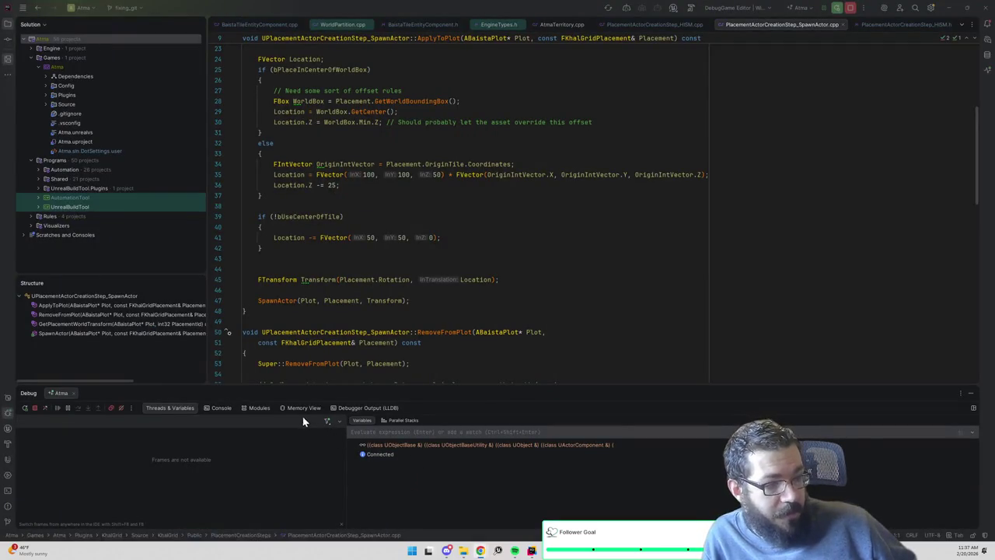
pyautogui.click(242, 268)
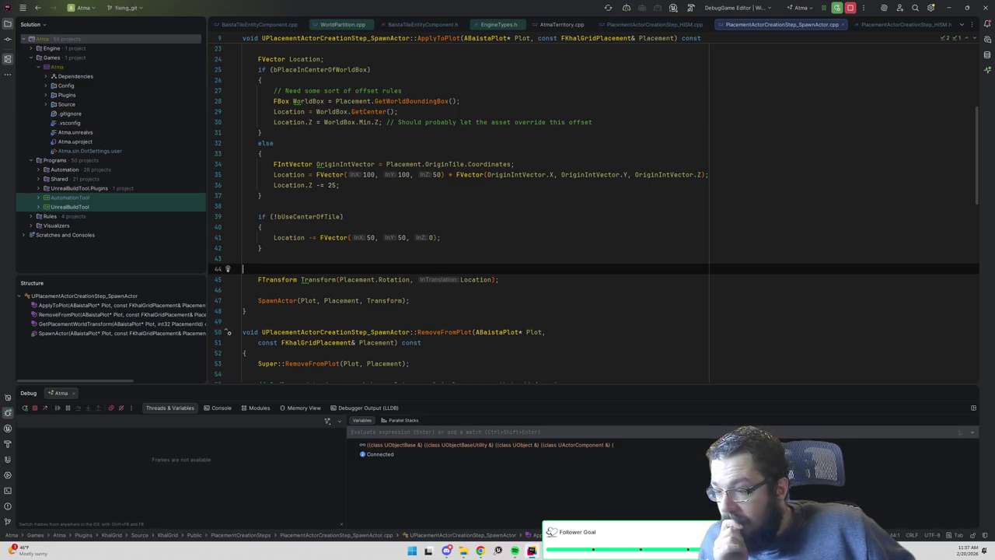
pyautogui.scroll(-3, 594, 214)
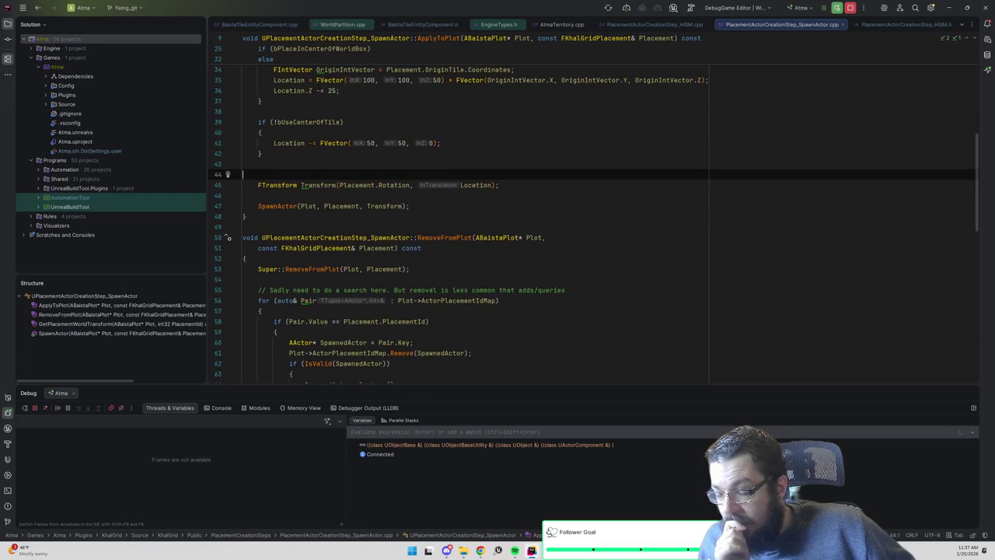
pyautogui.scroll(3, 594, 215)
pyautogui.scroll(-3, 594, 214)
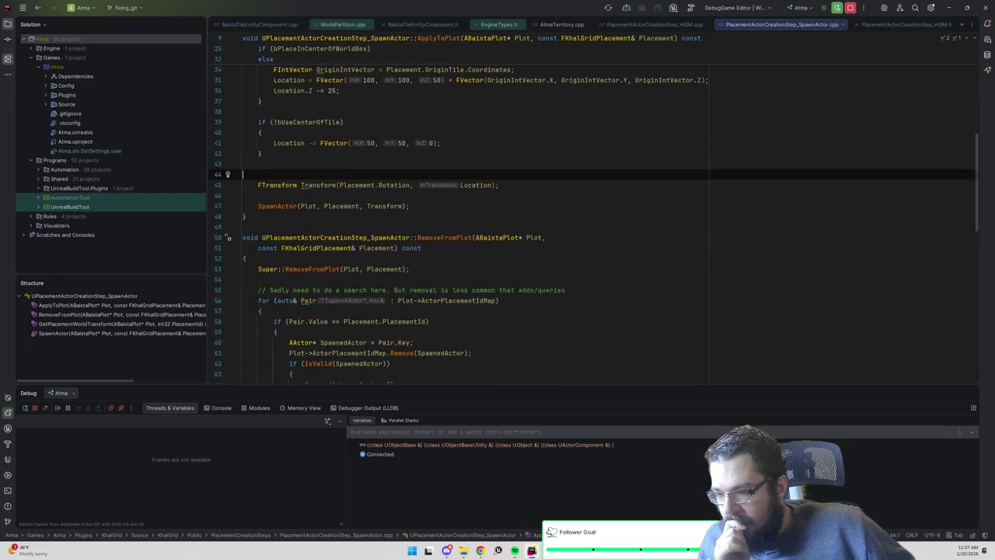